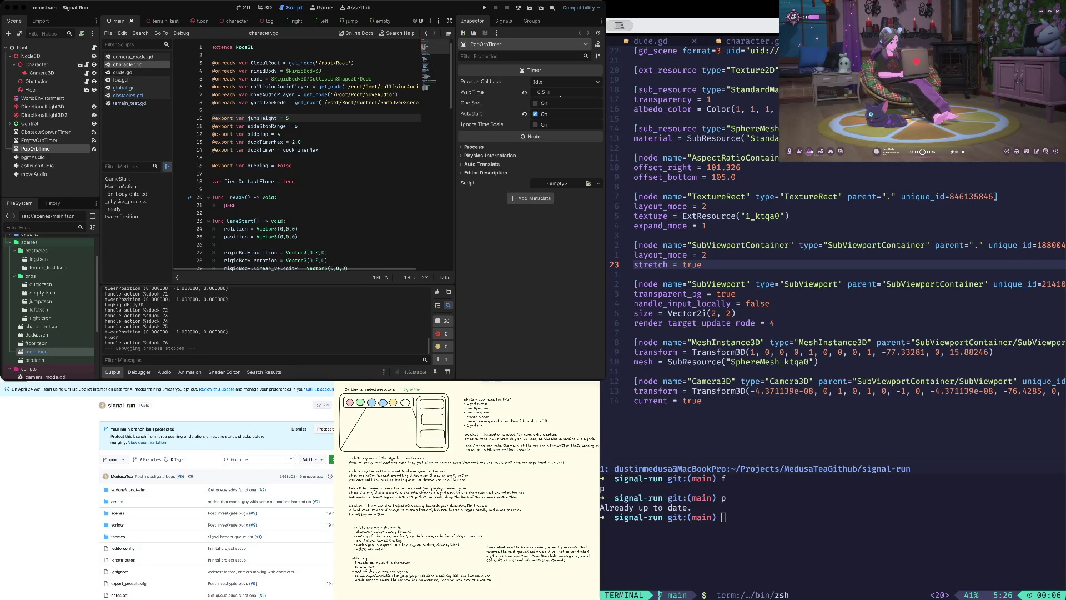
- Open the wardrobe's Spirit Companion tab and preview the purple companion on the cushion
click(808, 151)
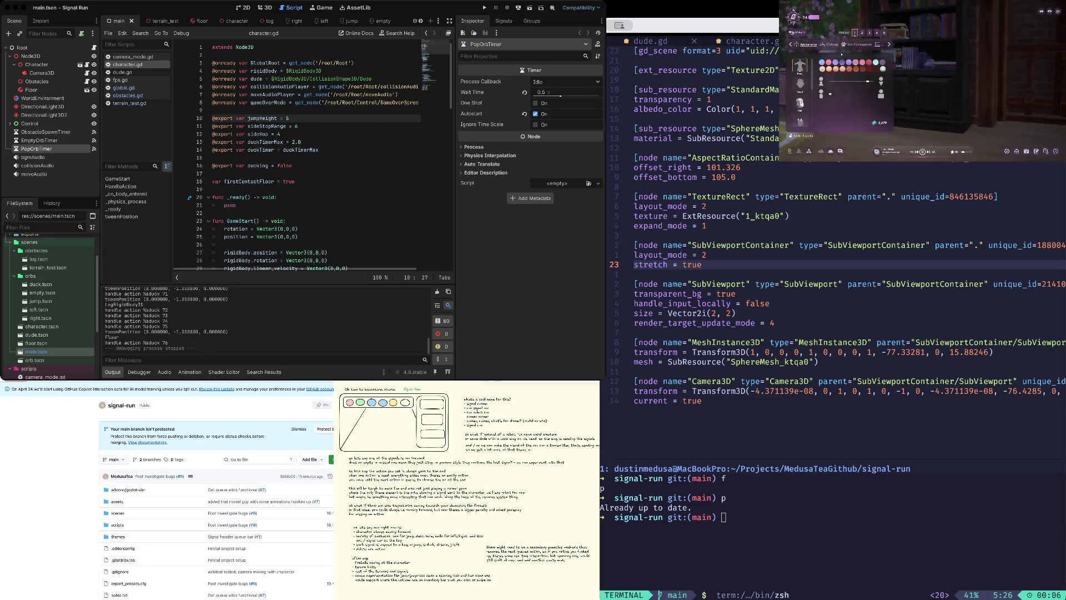
click(859, 44)
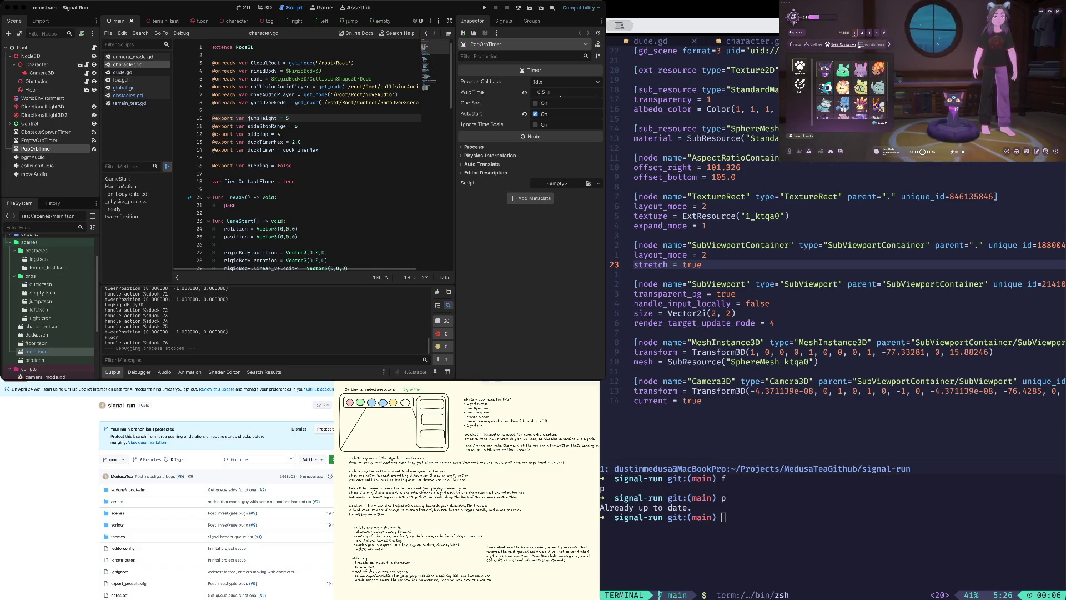
scroll(852, 89, down, 3)
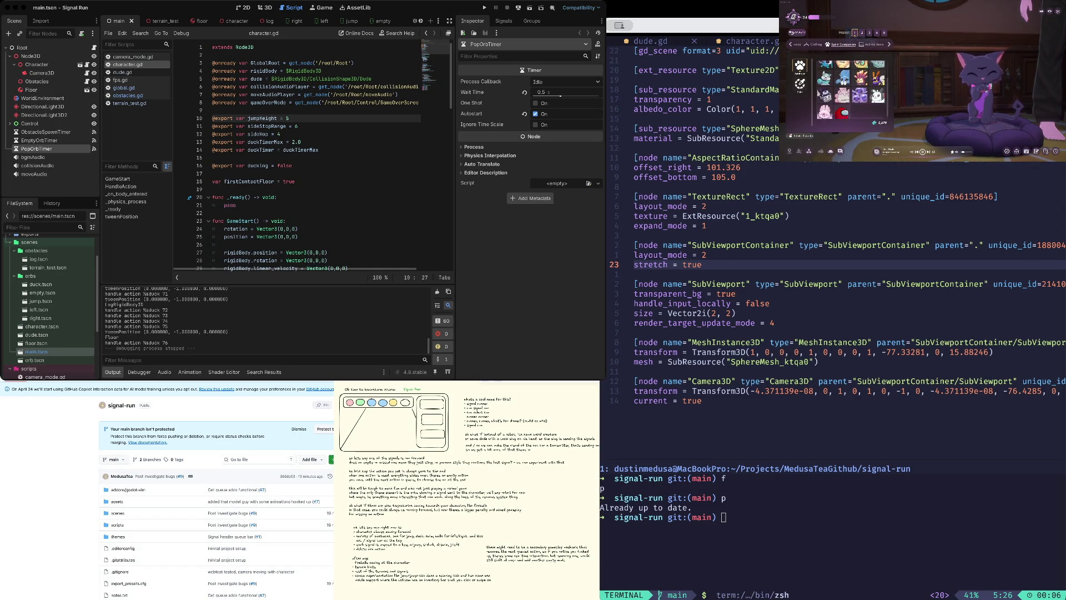
scroll(852, 89, up, 3)
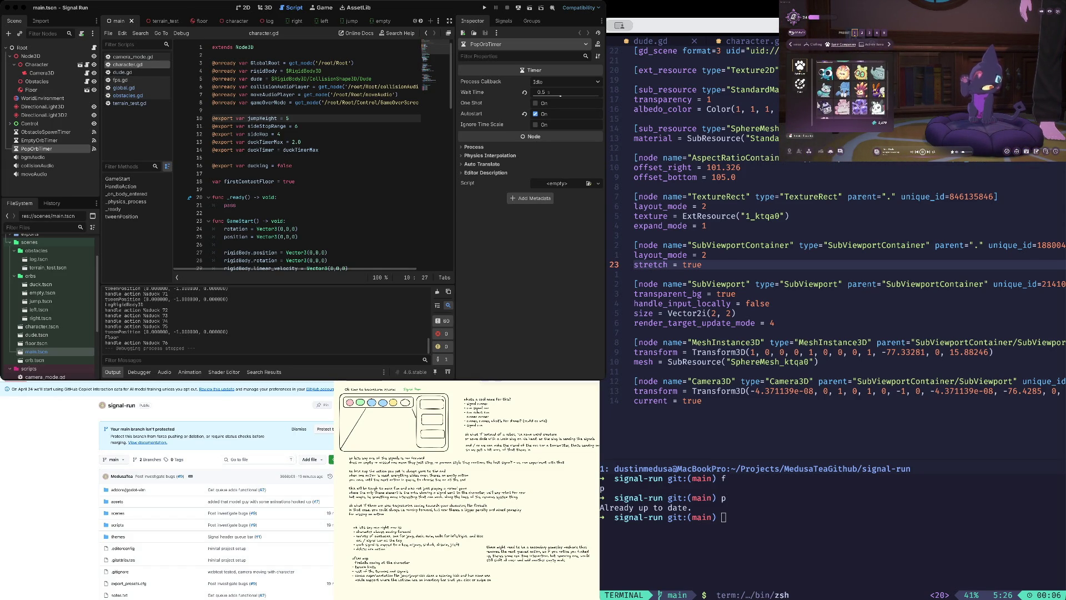
scroll(853, 88, down, 2)
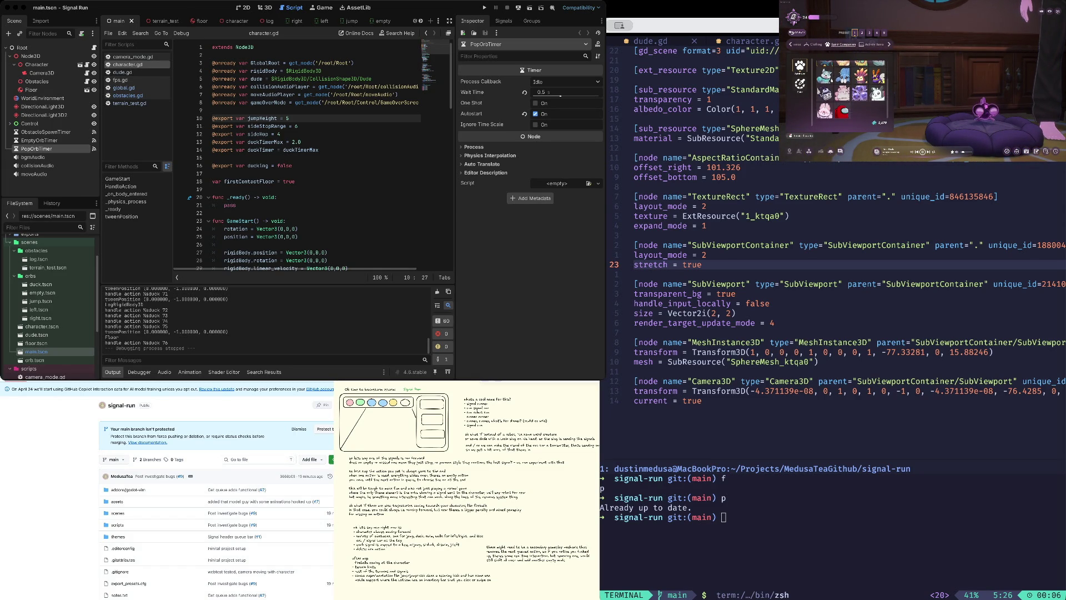
click(860, 92)
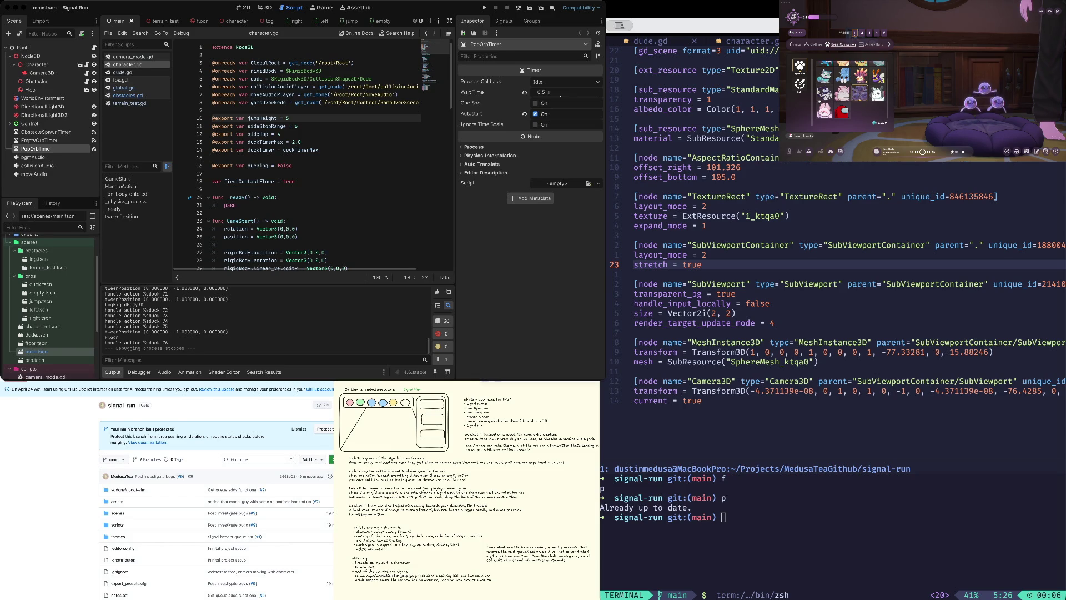
- Preview the pink bunny, grey creature, bee and wolf companions, then show the second category
click(825, 111)
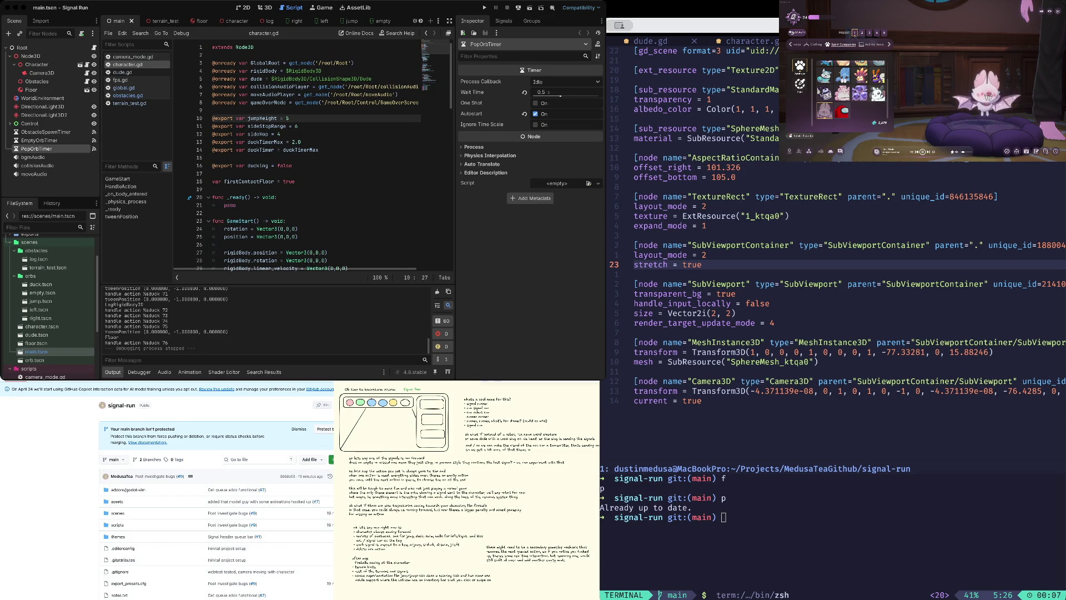
click(877, 93)
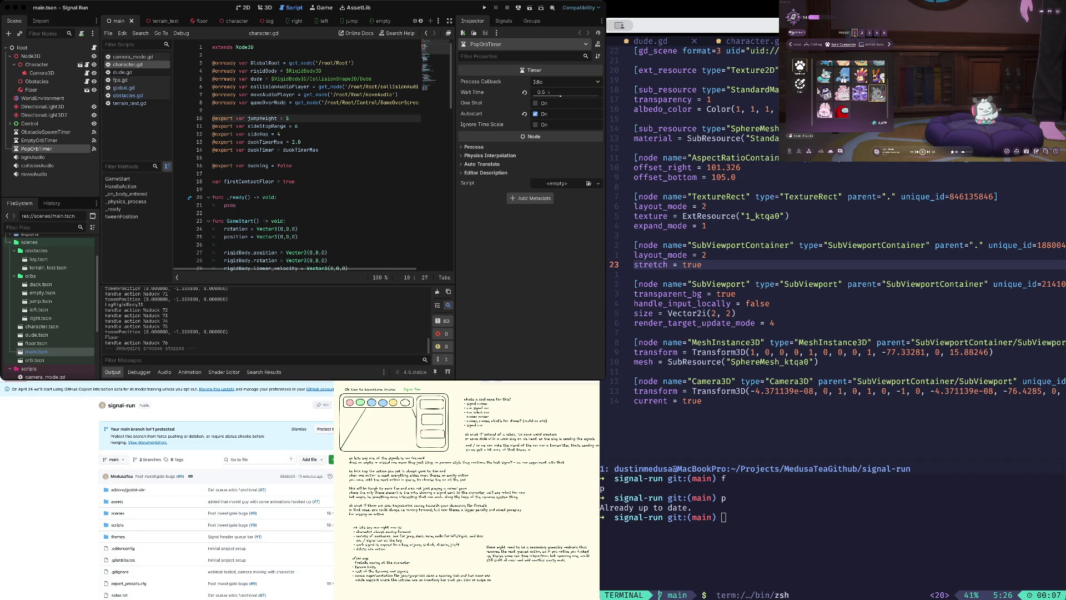
scroll(852, 89, up, 2)
click(877, 90)
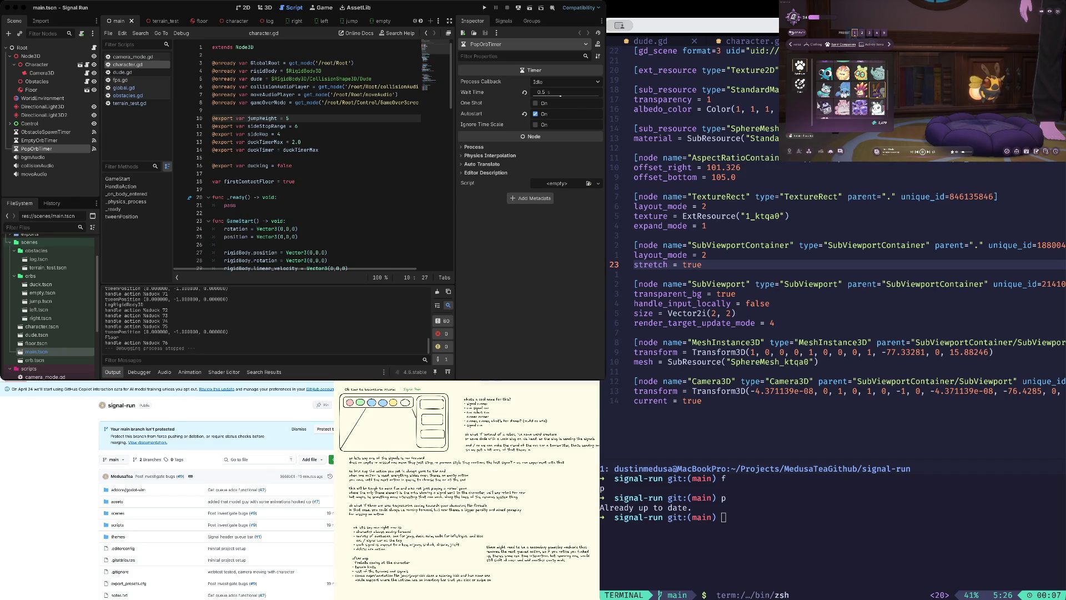
click(825, 90)
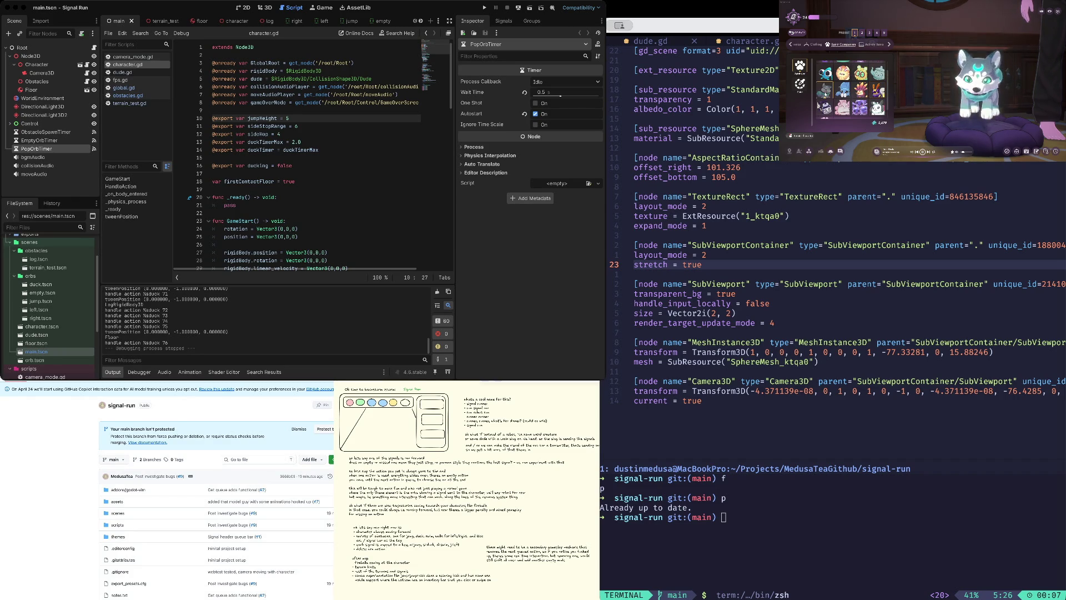
scroll(852, 89, up, 2)
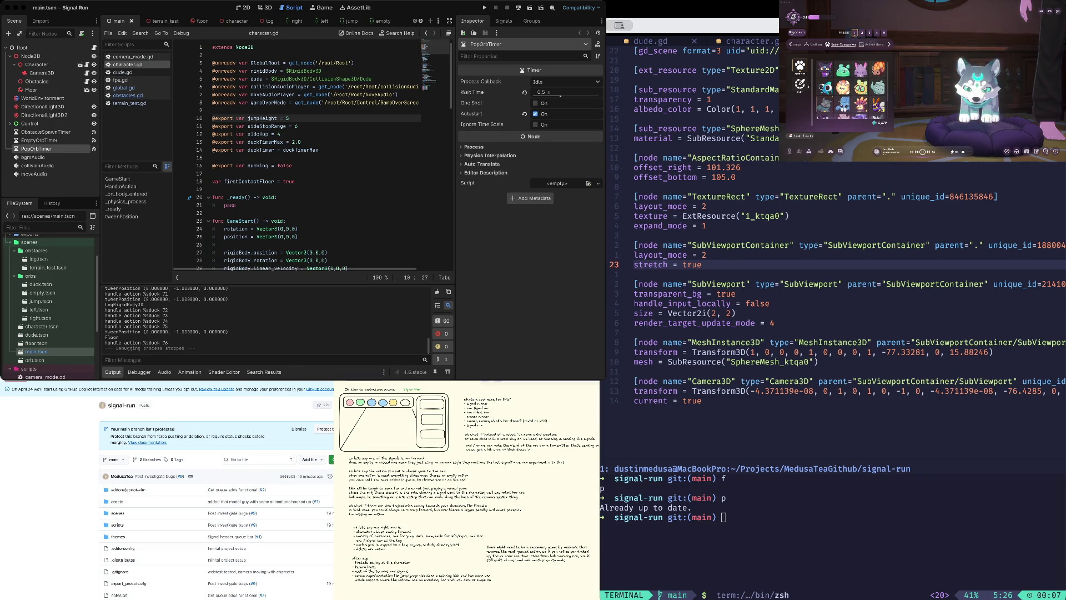
click(800, 84)
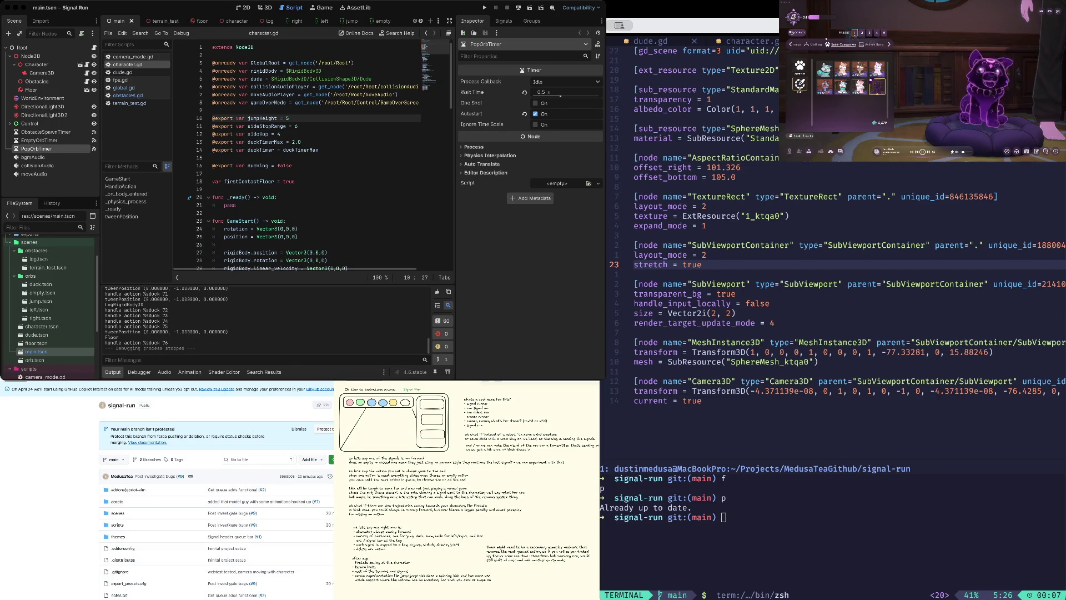
click(824, 87)
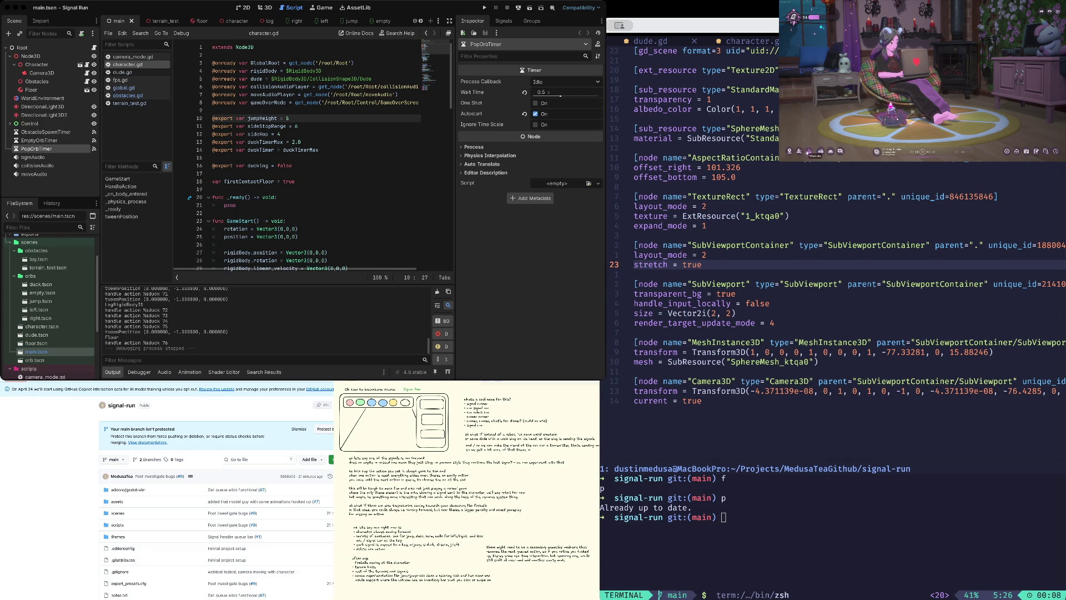
- Reopen the Spirit Companion wardrobe, preview the grey creature, and buy the rainbow companion for 500 gems
click(819, 151)
click(857, 45)
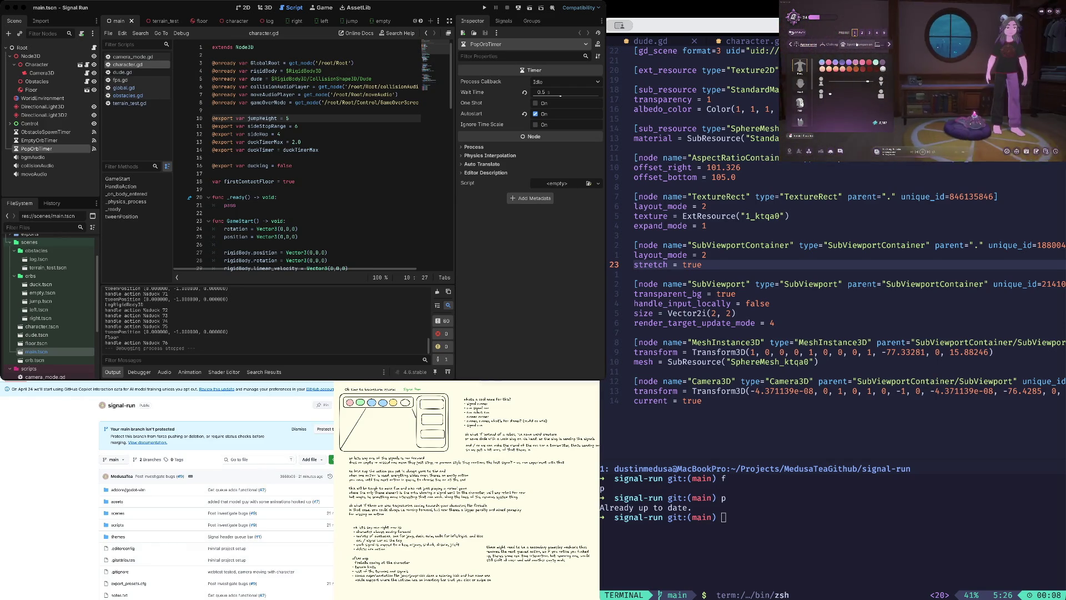
click(877, 93)
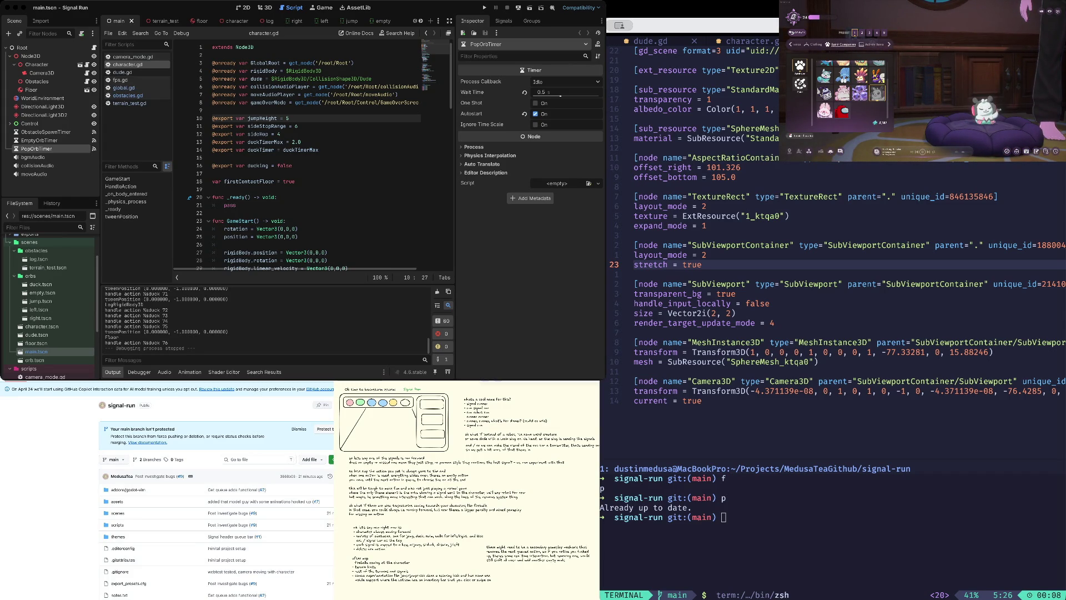
click(800, 84)
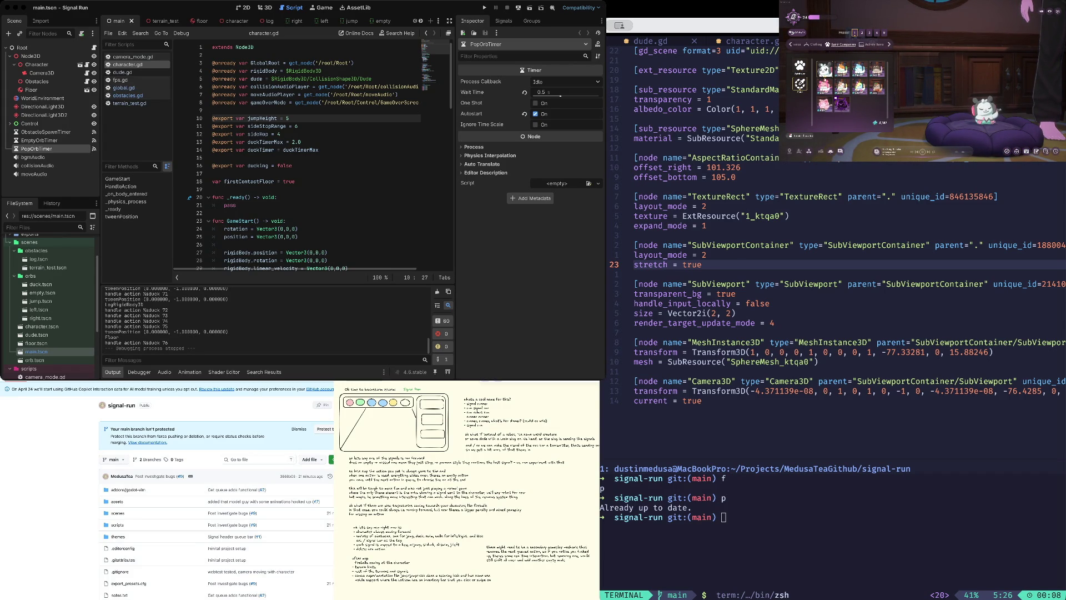
click(860, 87)
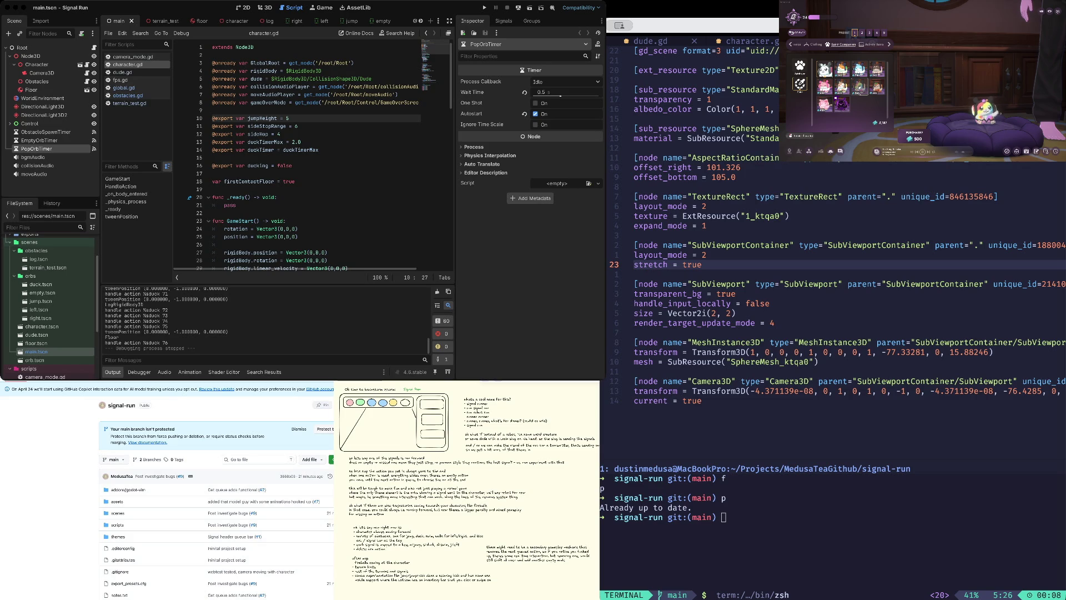
click(913, 136)
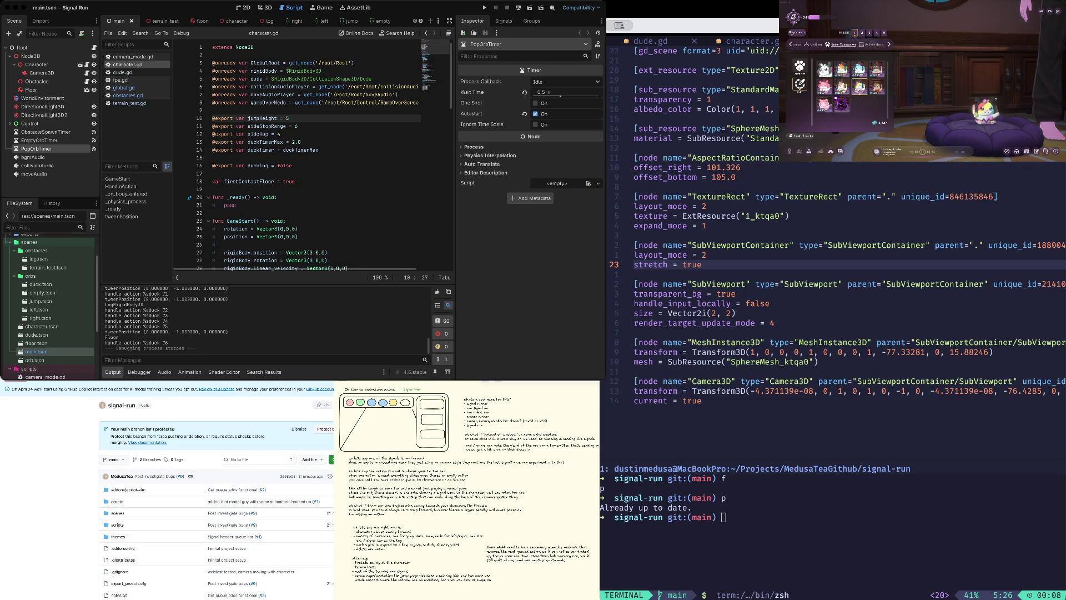
- In the other companion category, preview the grey monkey and red-haired monkey companions
click(799, 66)
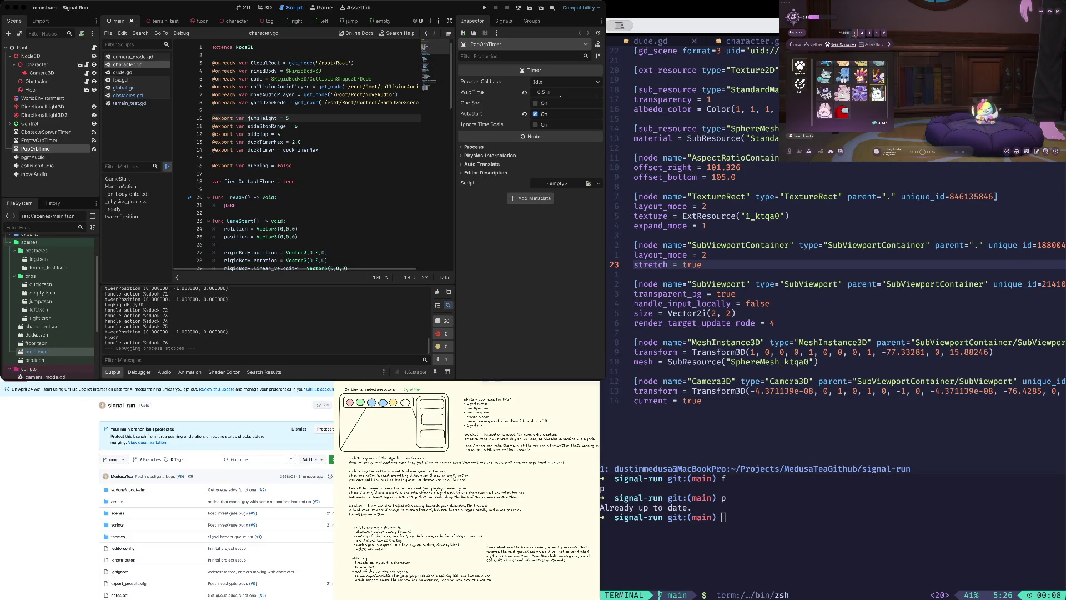
click(842, 75)
scroll(850, 88, up, 1)
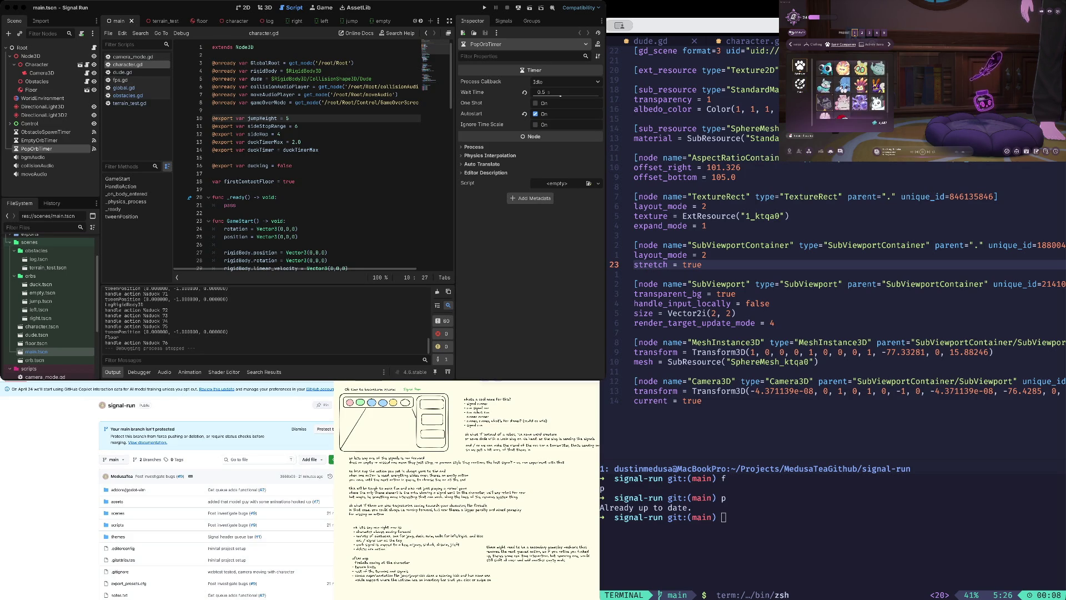
scroll(851, 89, up, 2)
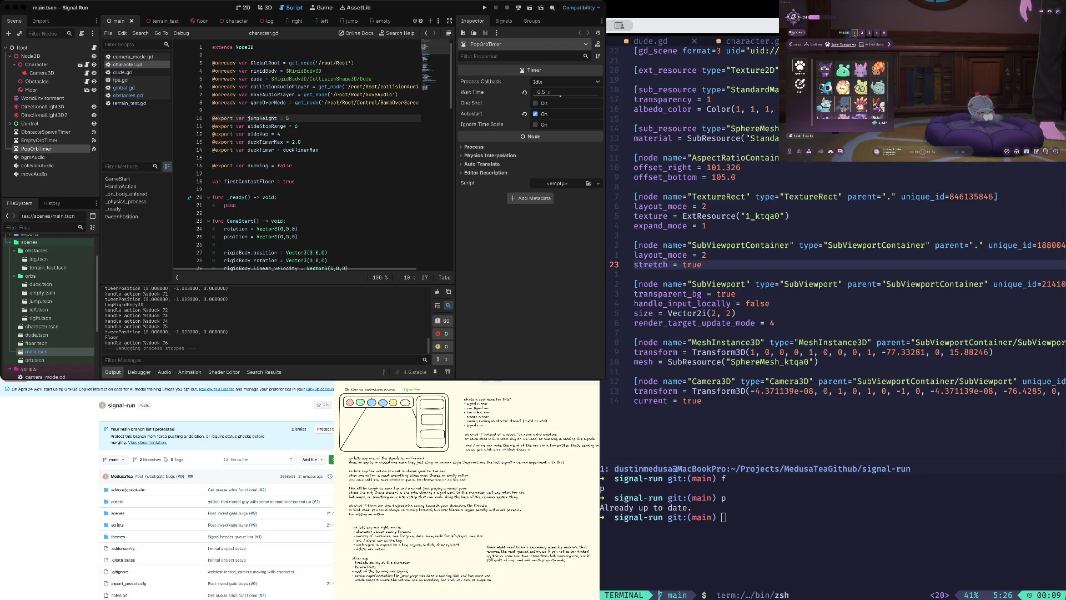
click(878, 69)
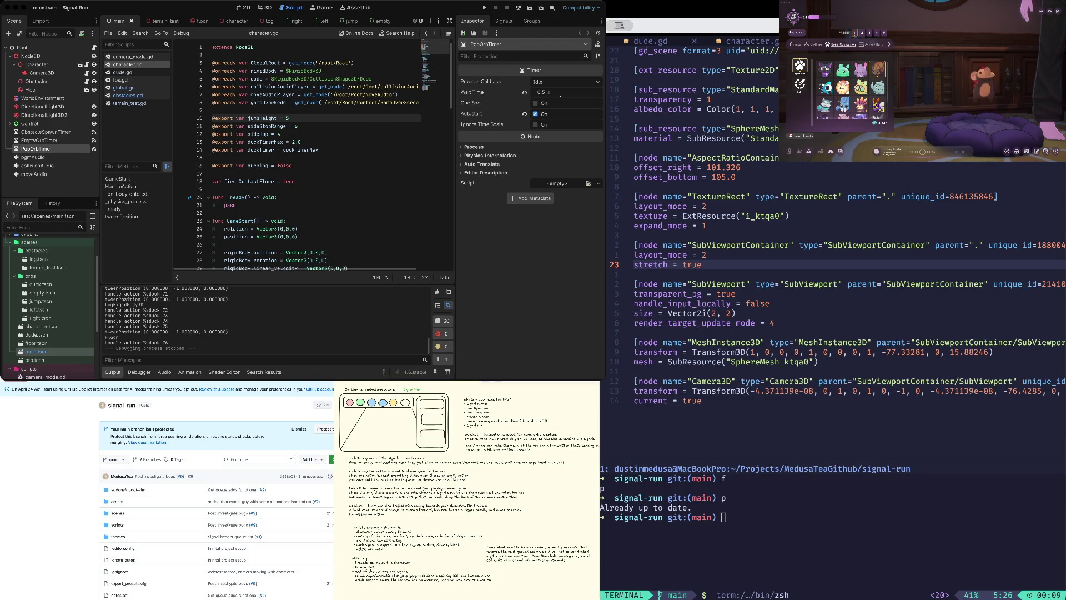
- Preview the blue monkey, crystal, white fluffy and red-haired monkey companions, then close the picker
click(800, 83)
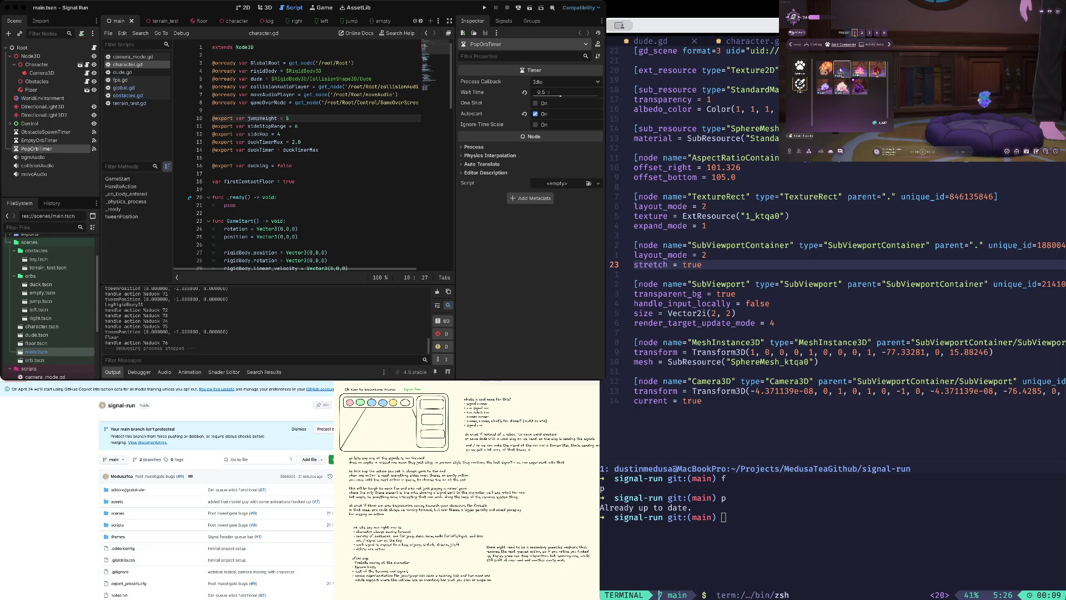
click(842, 70)
click(860, 75)
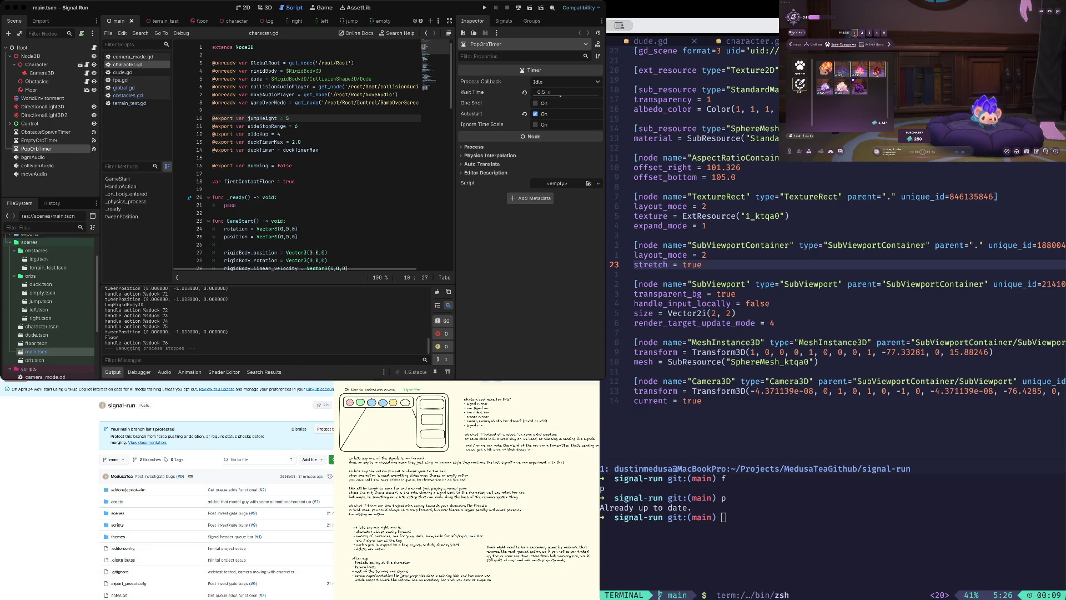
click(877, 70)
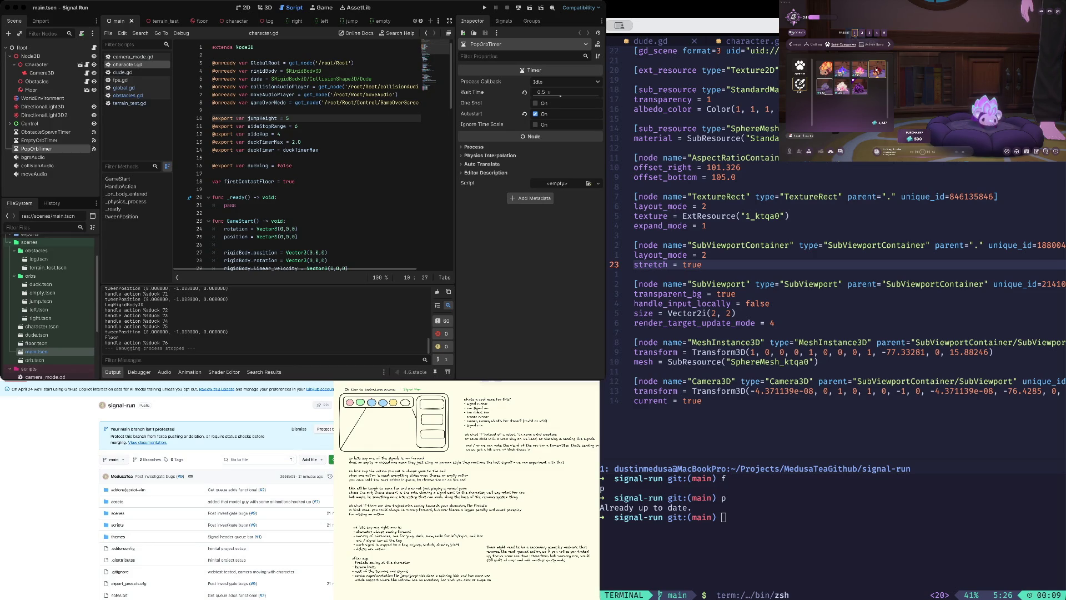
click(842, 87)
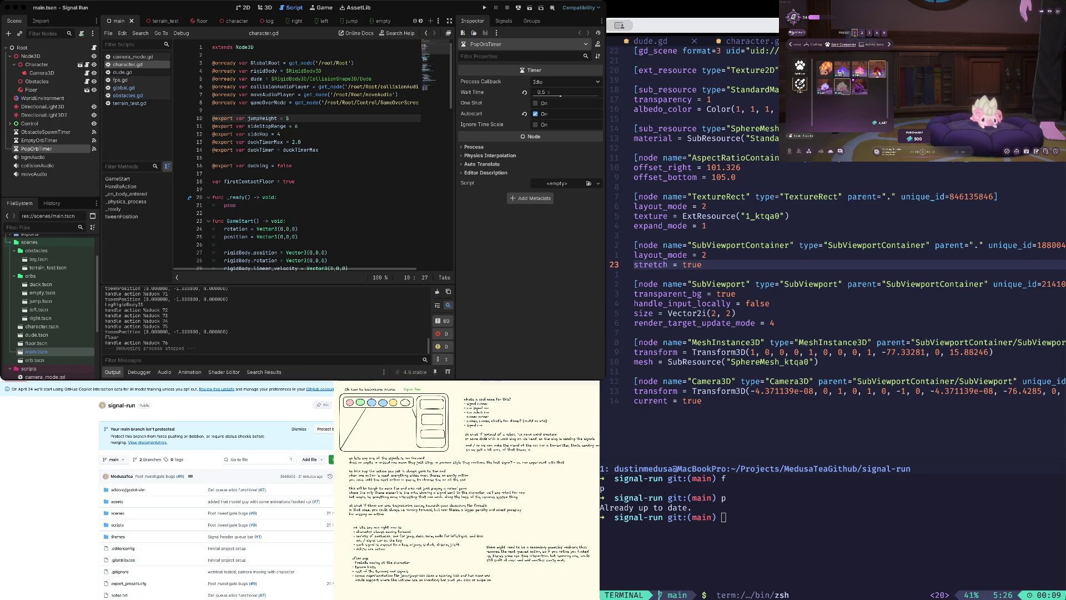
click(860, 88)
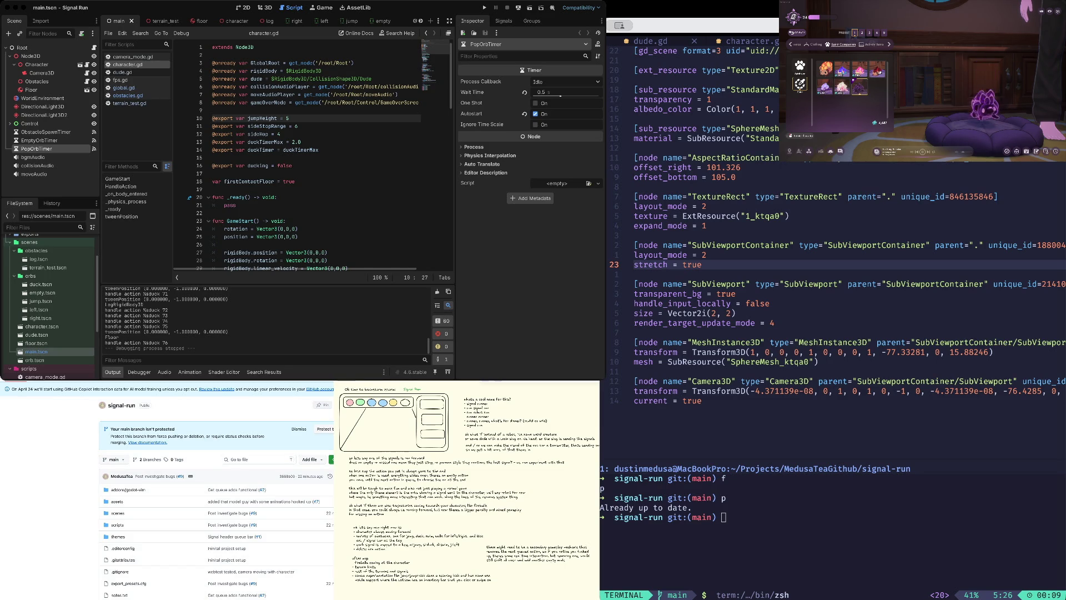
click(877, 70)
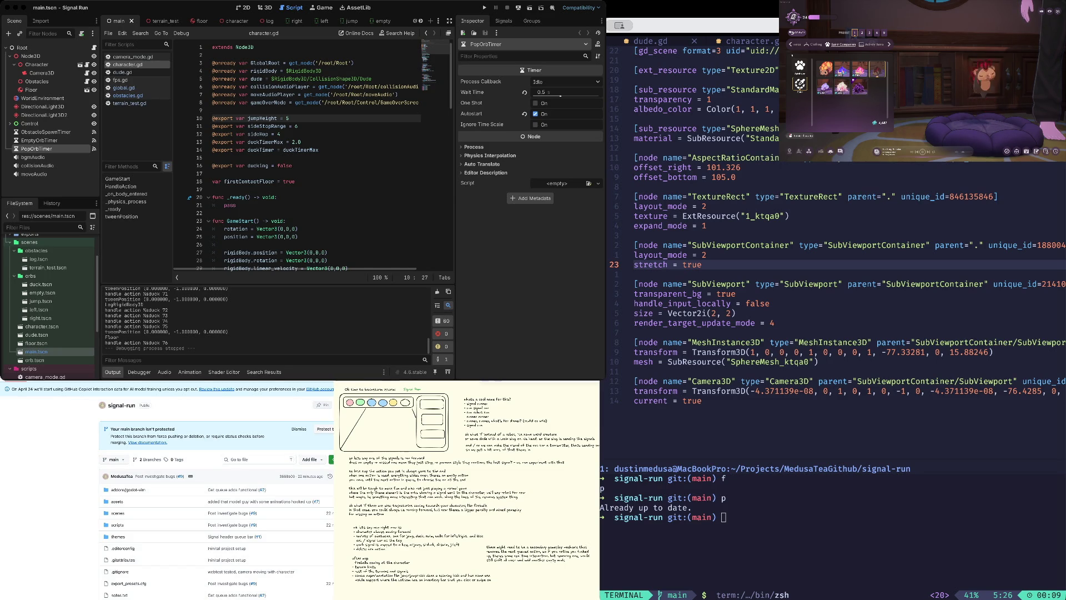
click(799, 34)
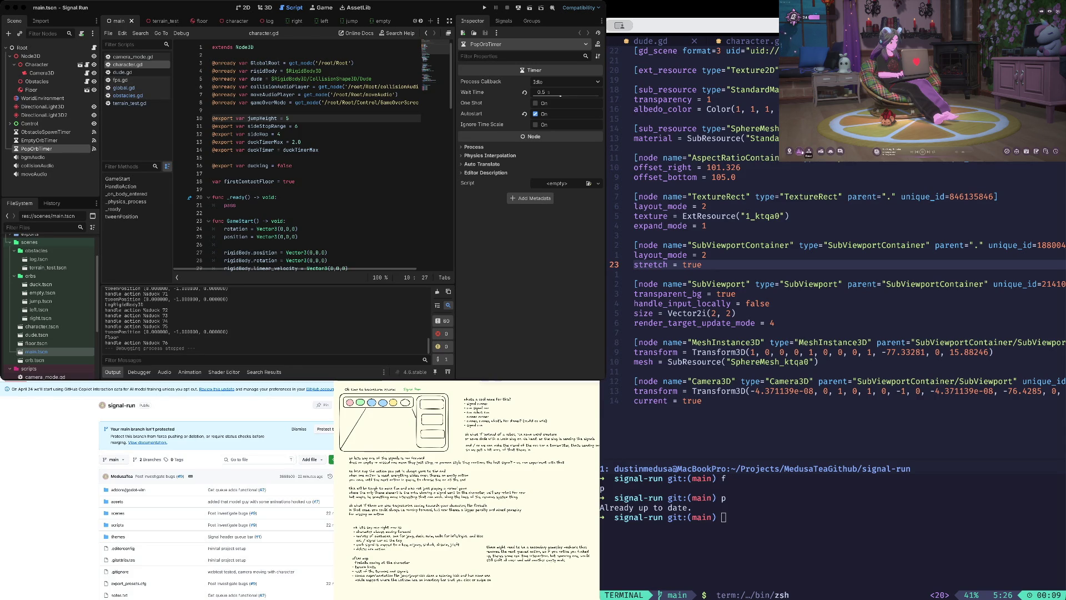
- Change the room's window view to the snowy scene in the decor options
click(841, 150)
click(808, 151)
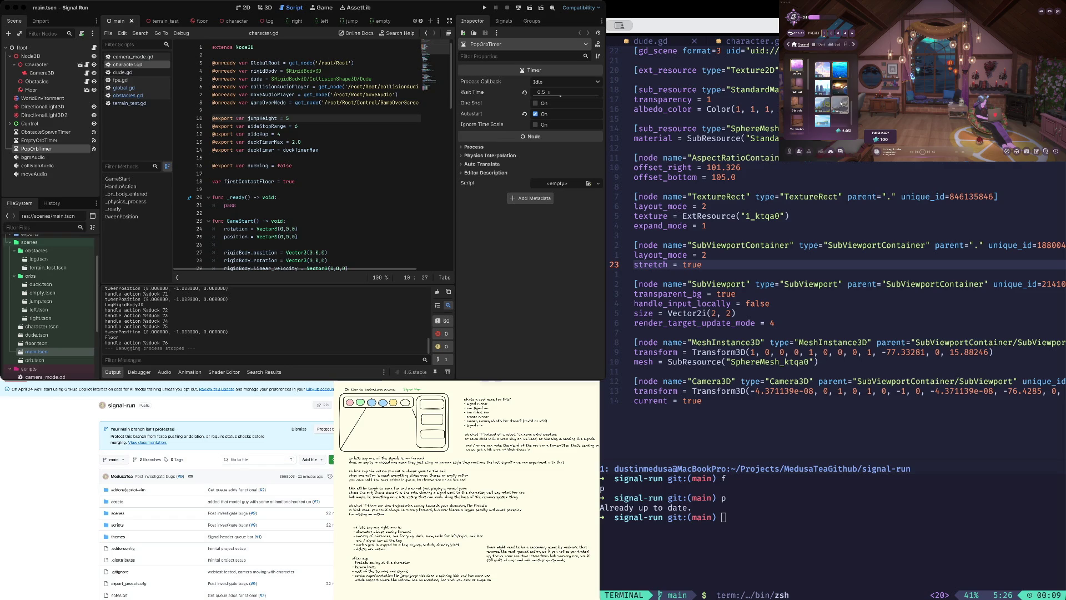
scroll(825, 117, down, 2)
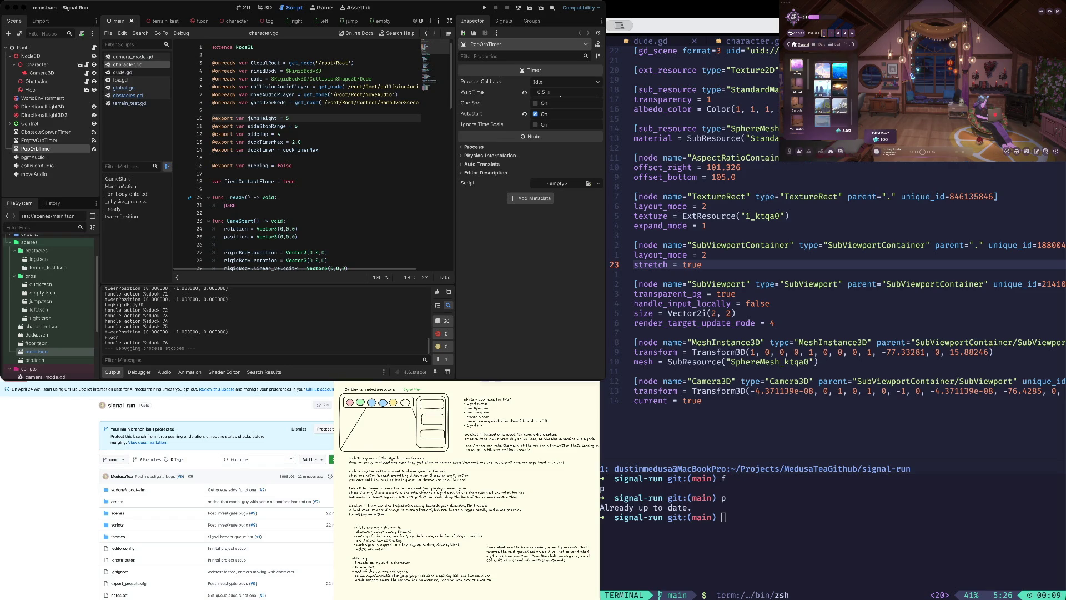
click(822, 79)
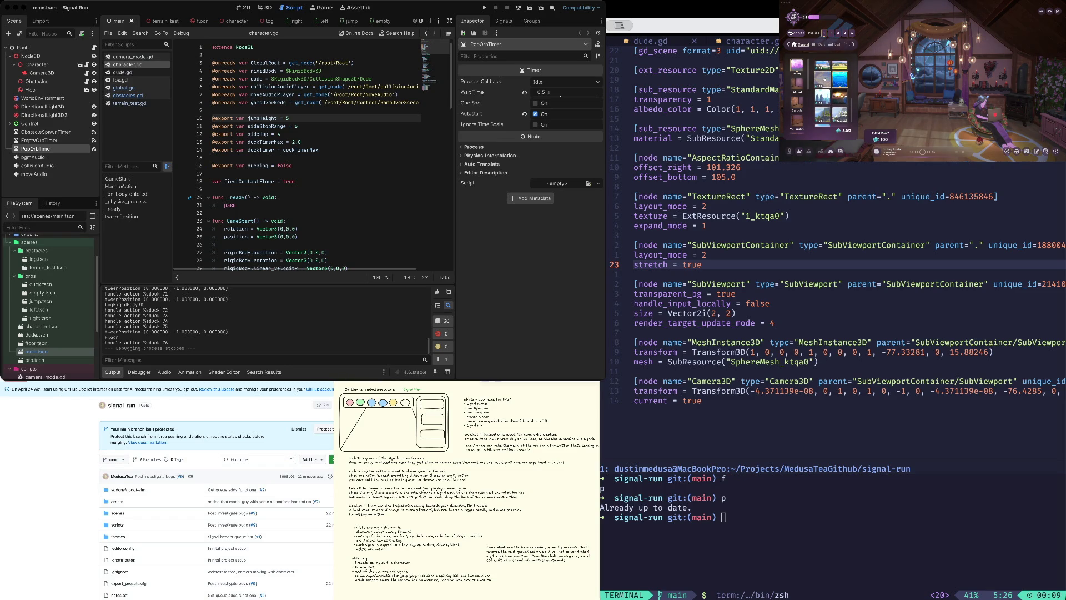
scroll(822, 91, down, 1)
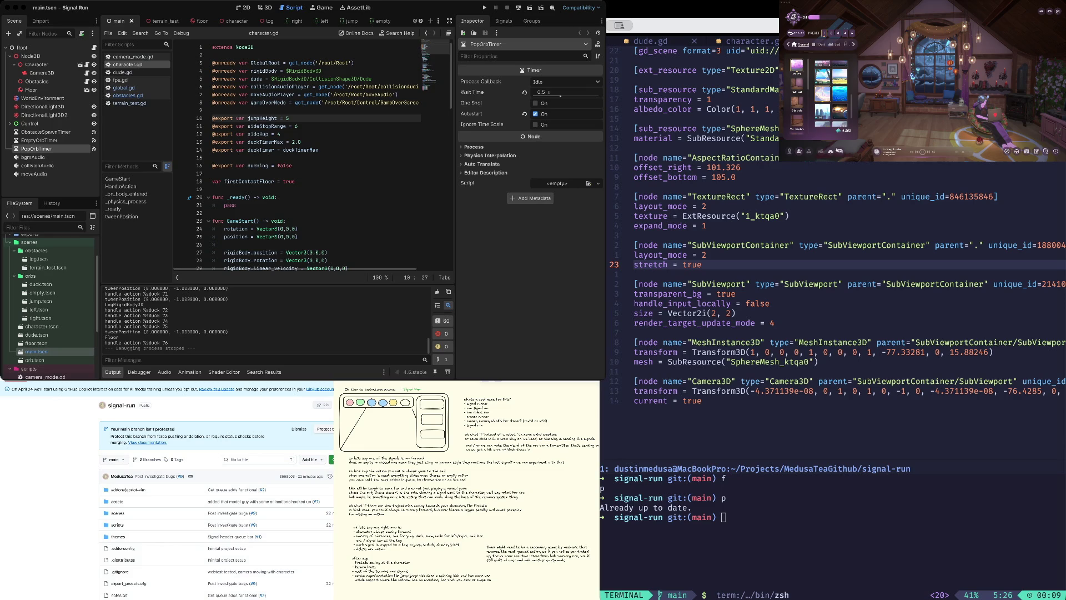
- Set the room lighting to purple evening after trying morning, and open the scene presets
click(838, 151)
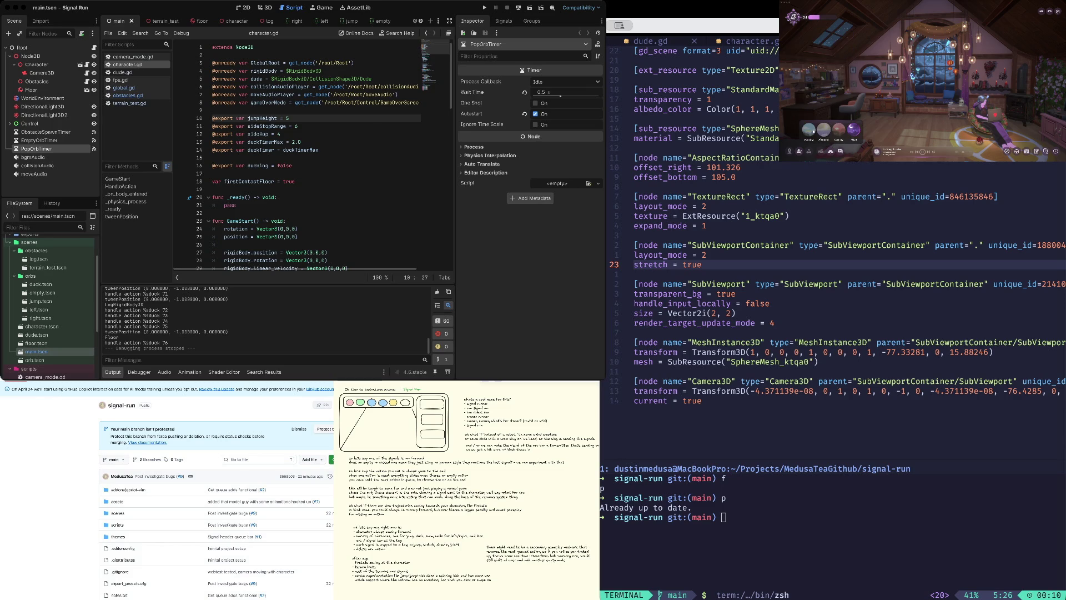
click(812, 131)
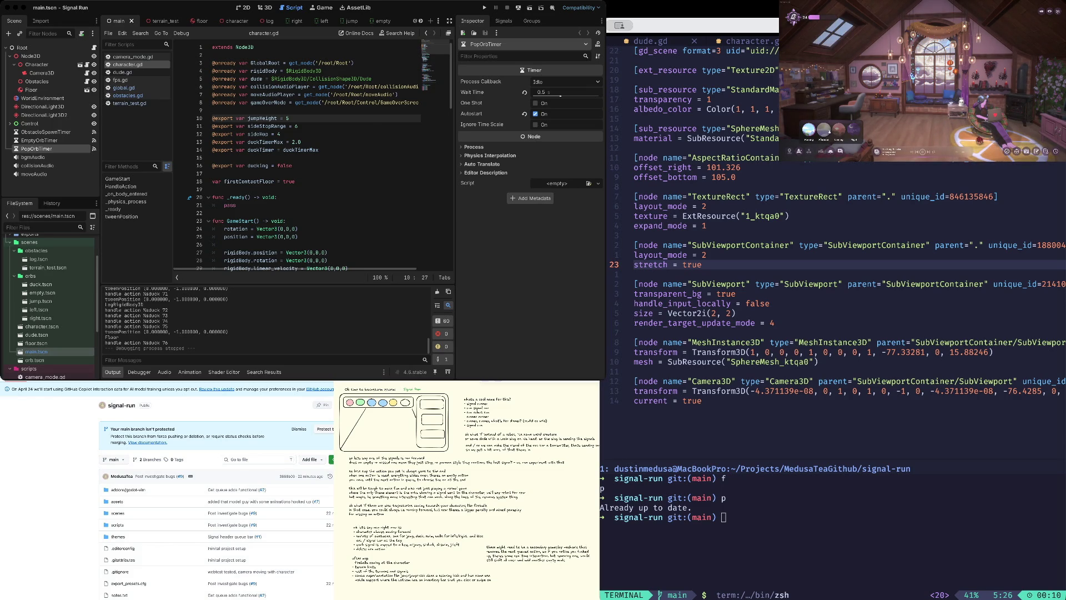
click(824, 131)
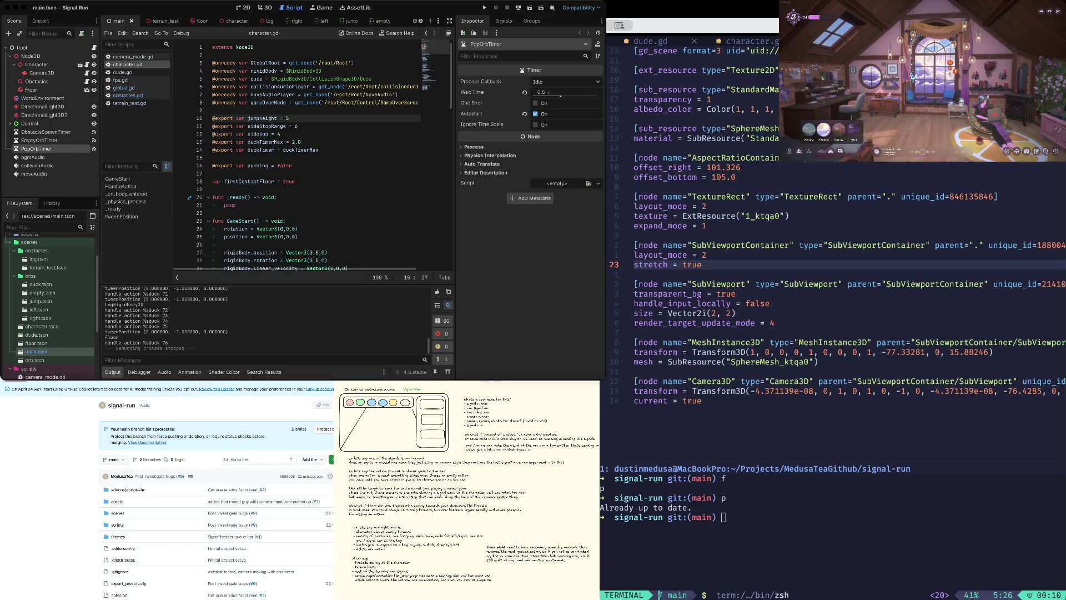
click(895, 121)
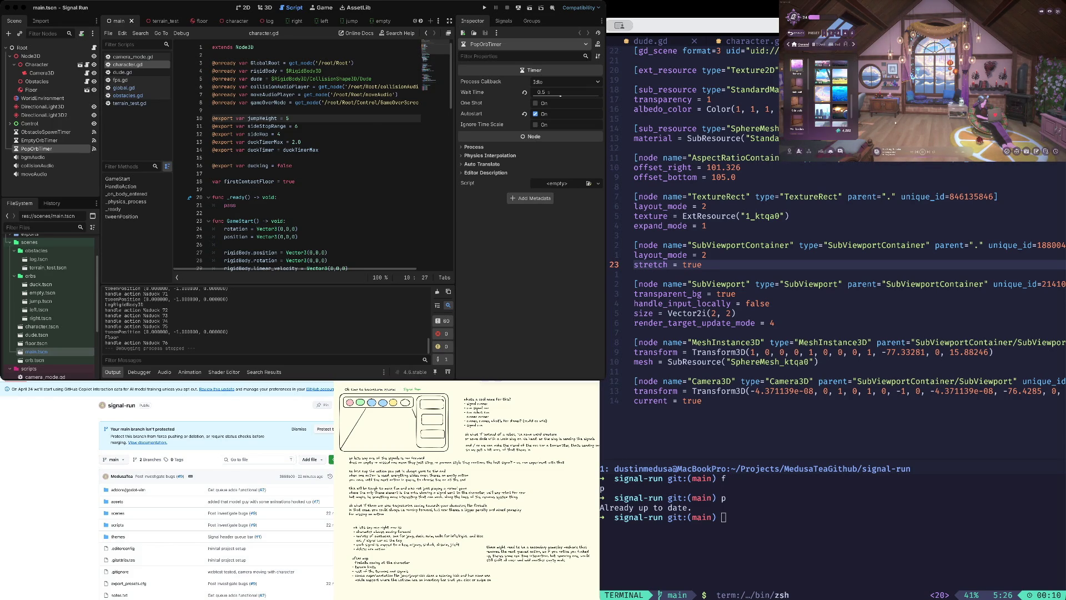
click(795, 32)
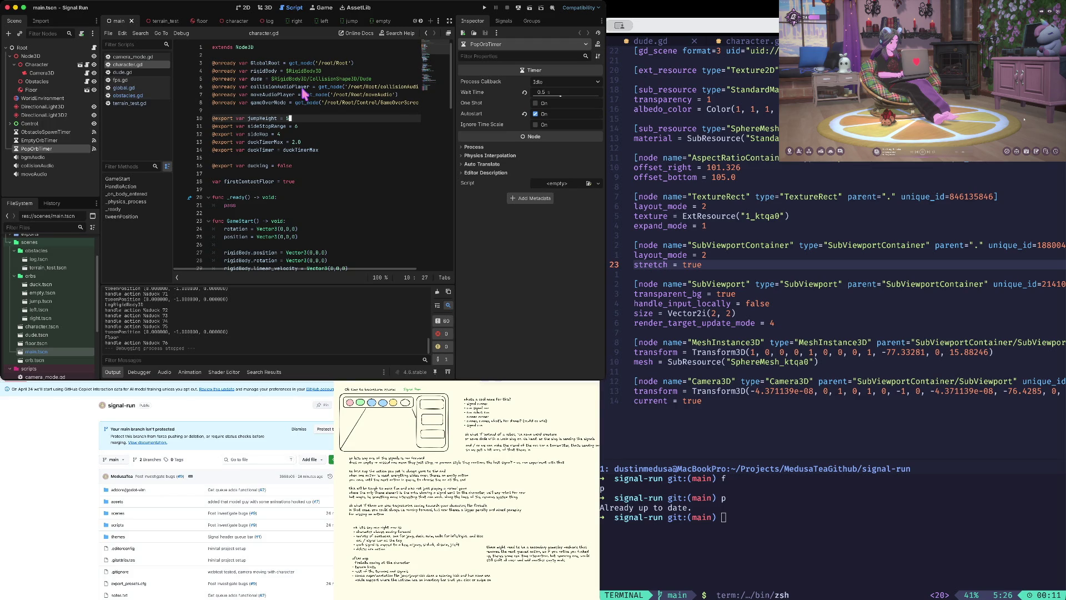
- Run the Signal Run project with Cmd+B to reach its Start Game screen
key(super+b)
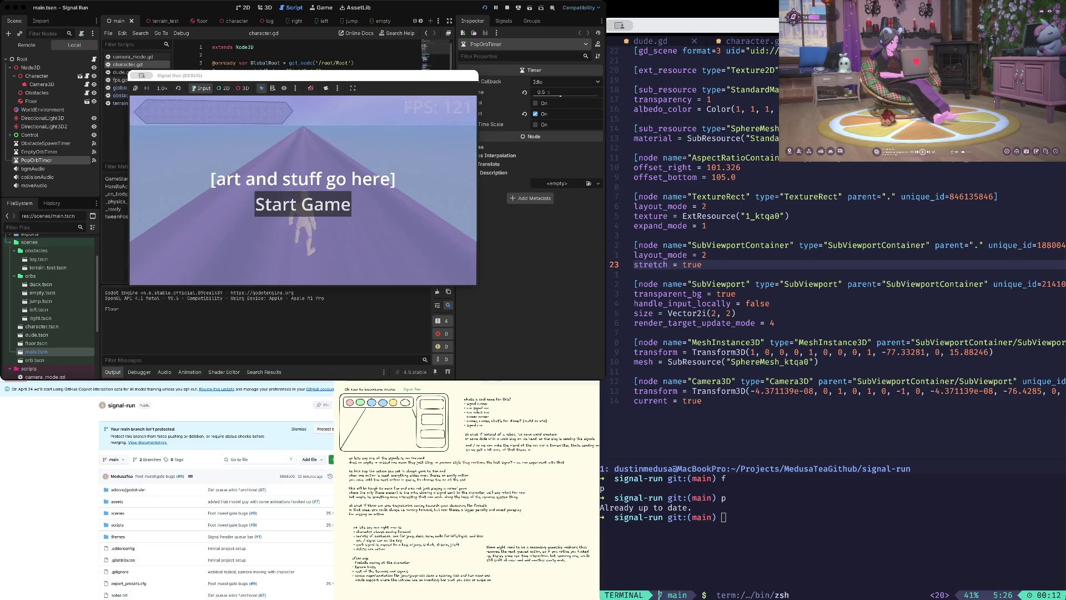
- Start Signal Run from the title screen and play until the Ya Ded screen appears
click(303, 89)
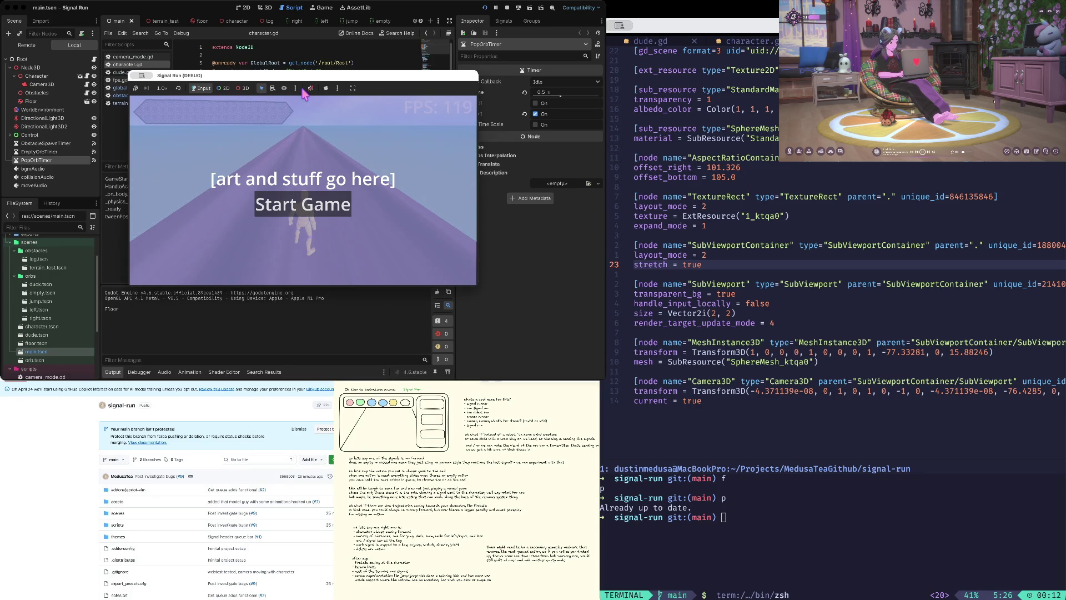
key(Return)
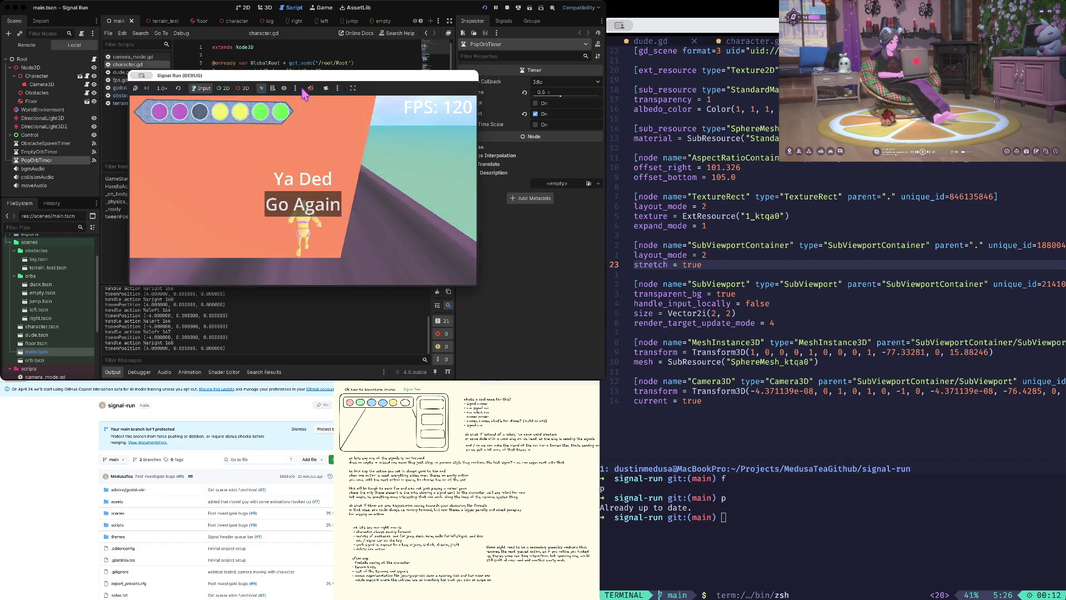
- Stop the game, revisit lines 8 and 16 of character.gd, and switch to the terminal for git status
click(495, 8)
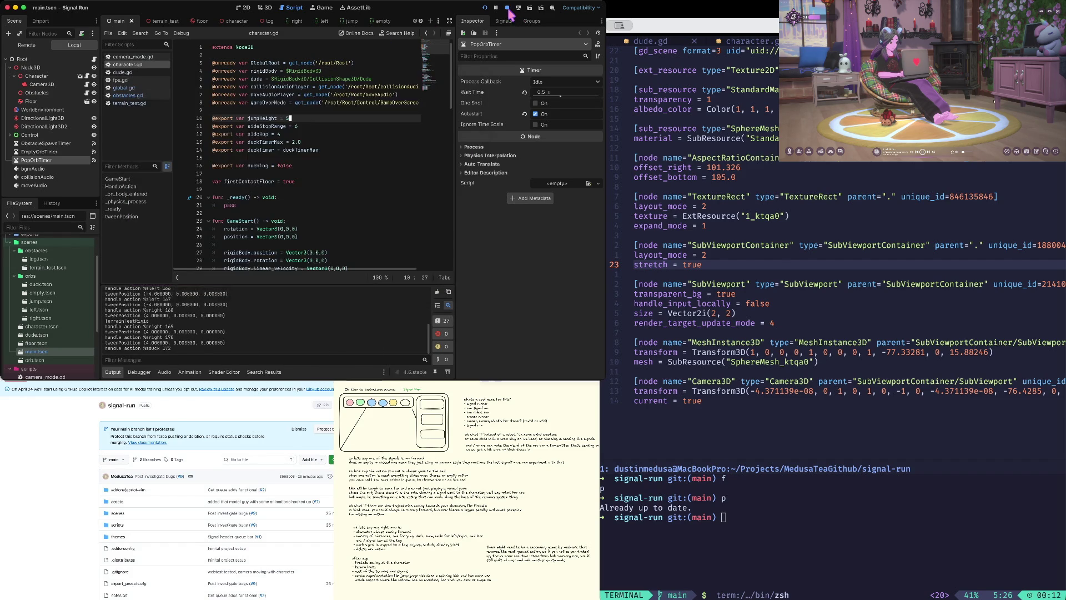
click(380, 103)
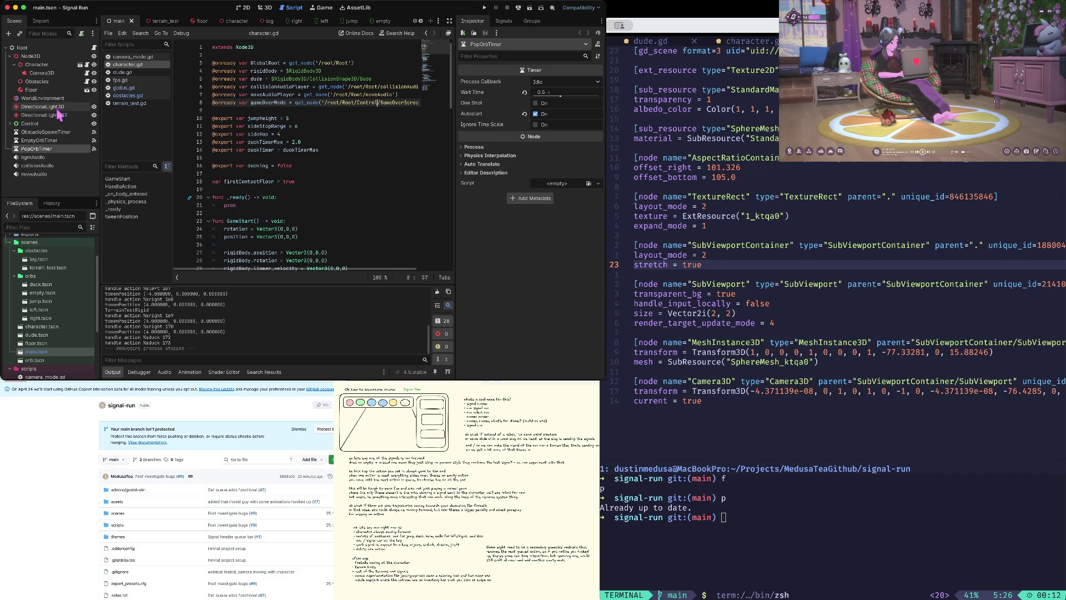
click(338, 165)
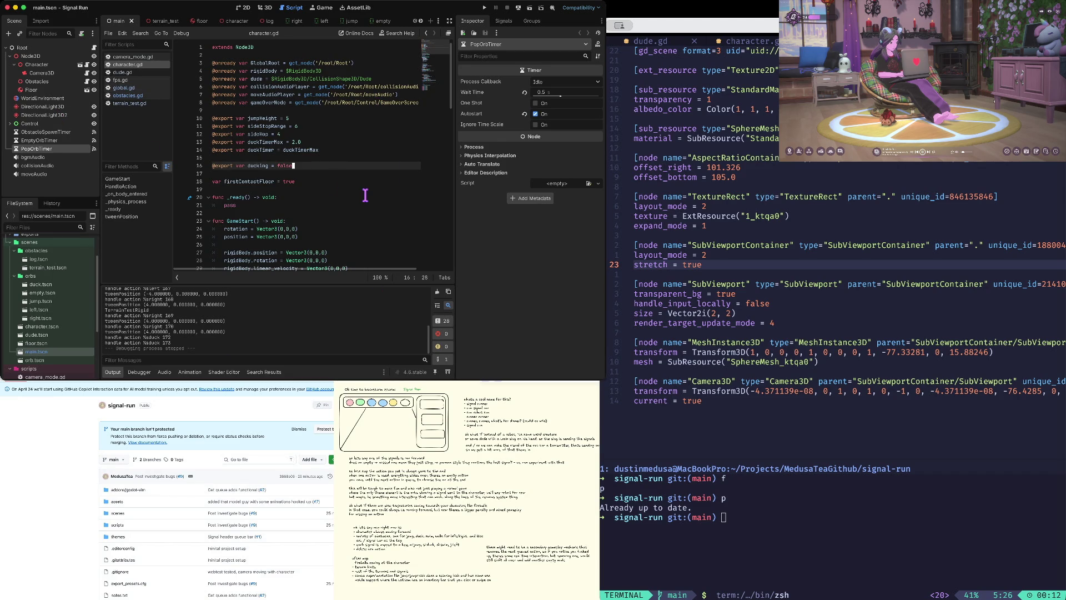
key(super+Tab)
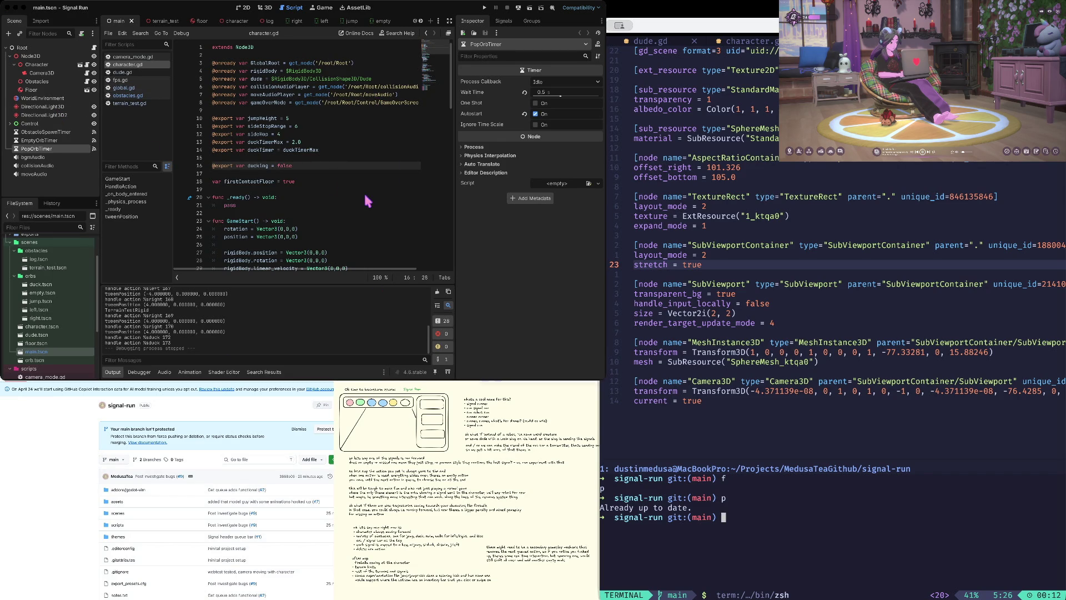